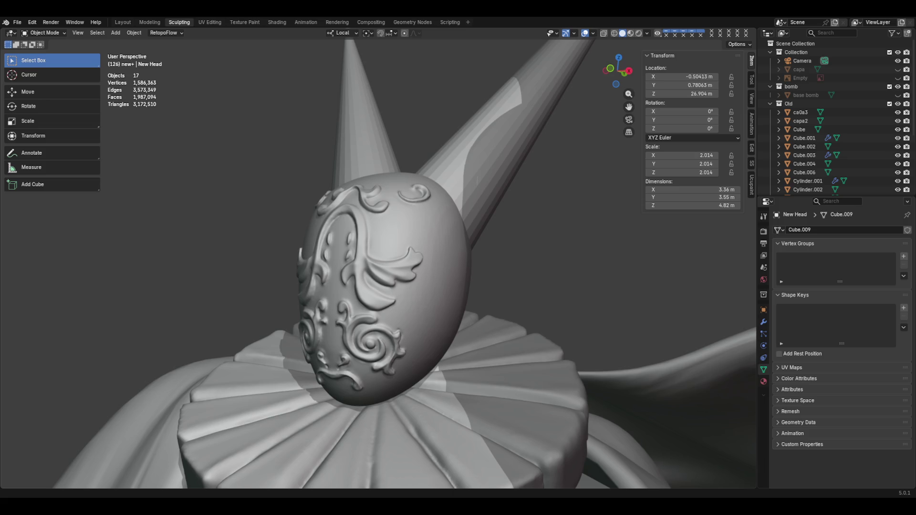
Step: Check the figure from the front, then save the scene as Pose Decidida 09 02.blend
{"action": "left_click", "coordinate": [612, 70]}
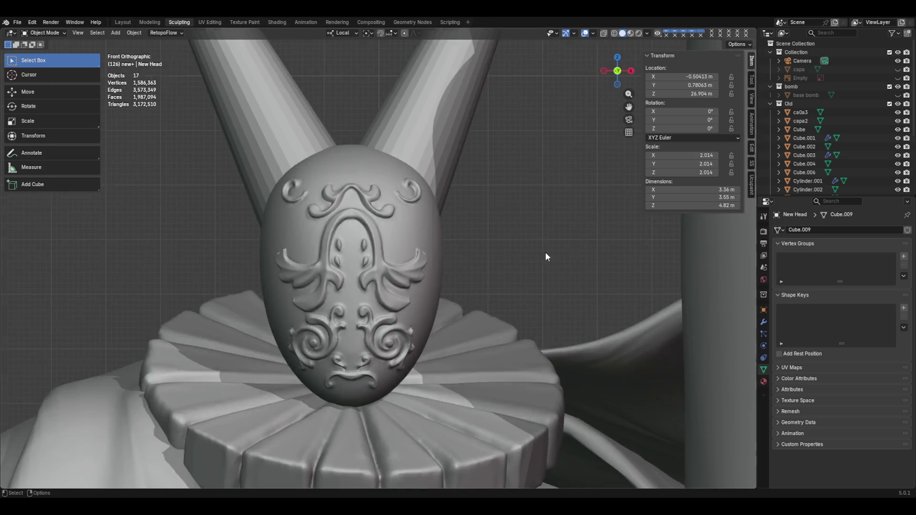
{"action": "scroll", "coordinate": [551, 245], "scroll_direction": "down", "scroll_amount": 5}
{"action": "scroll", "coordinate": [551, 249], "scroll_direction": "down", "scroll_amount": 2}
{"action": "scroll", "coordinate": [533, 250], "scroll_direction": "down", "scroll_amount": 2}
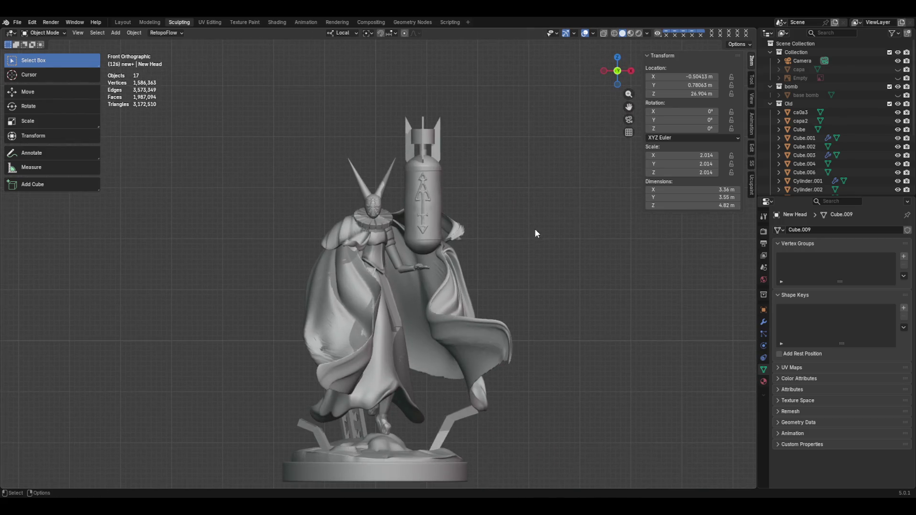
{"action": "scroll", "coordinate": [544, 244], "scroll_direction": "up", "scroll_amount": 1}
{"action": "middle_click_drag", "start_coordinate": [540, 254], "coordinate": [544, 228]}
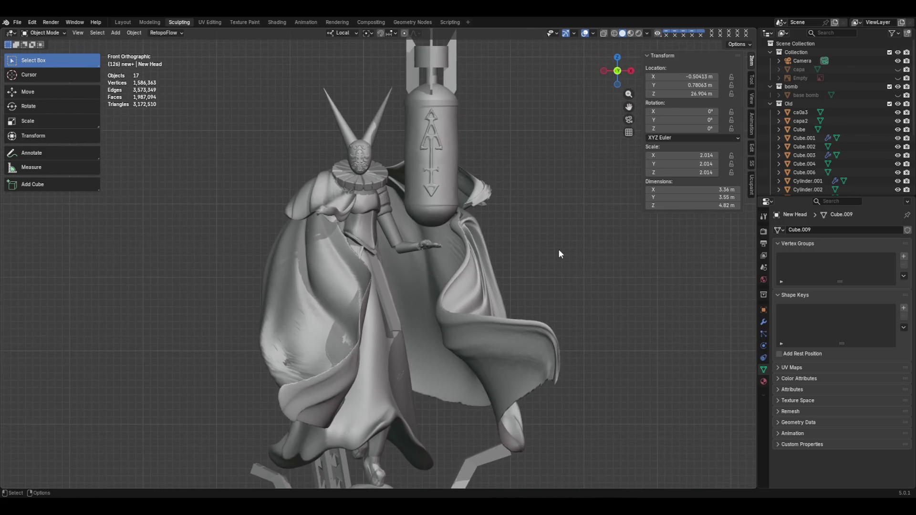
{"action": "left_click_drag", "start_coordinate": [551, 233], "coordinate": [557, 255]}
{"action": "middle_click_drag", "start_coordinate": [558, 255], "coordinate": [548, 231], "text": "shift"}
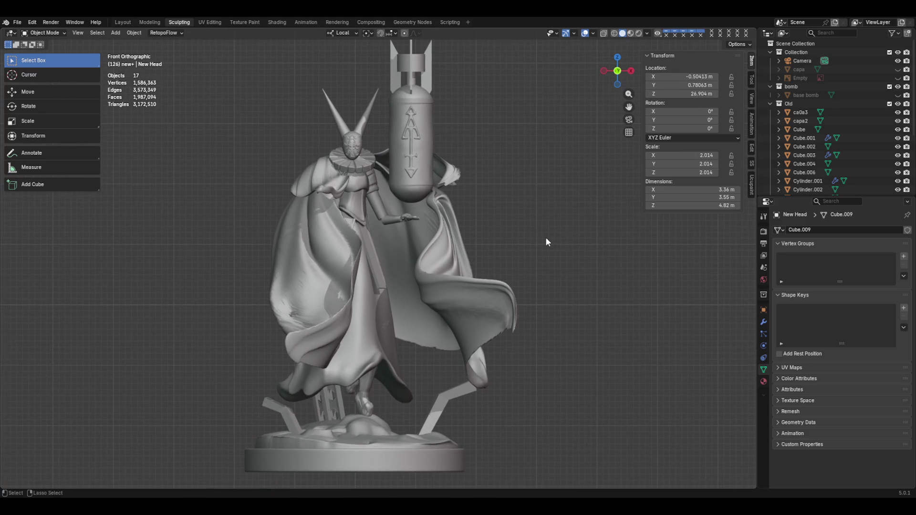
{"action": "key", "text": "ctrl+s"}
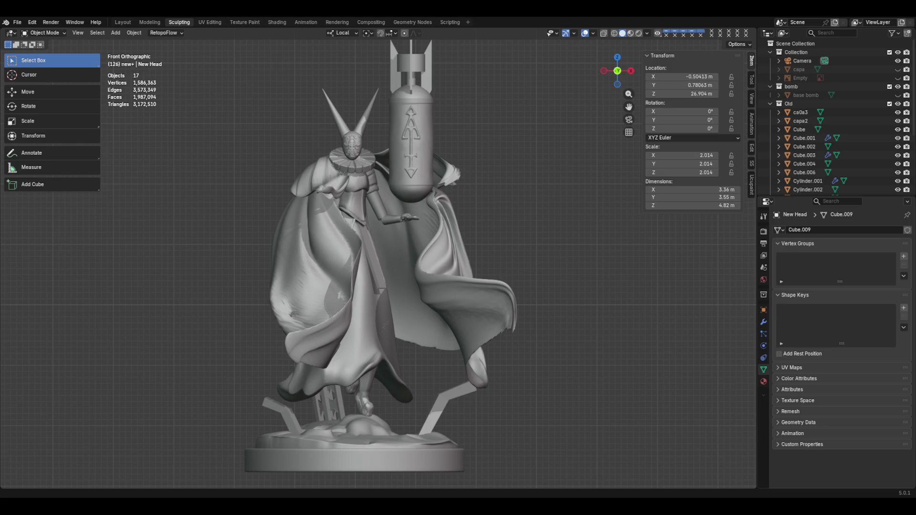
{"action": "key", "text": "ctrl+alt+s"}
{"action": "scroll", "coordinate": [490, 248], "scroll_direction": "up", "scroll_amount": 2}
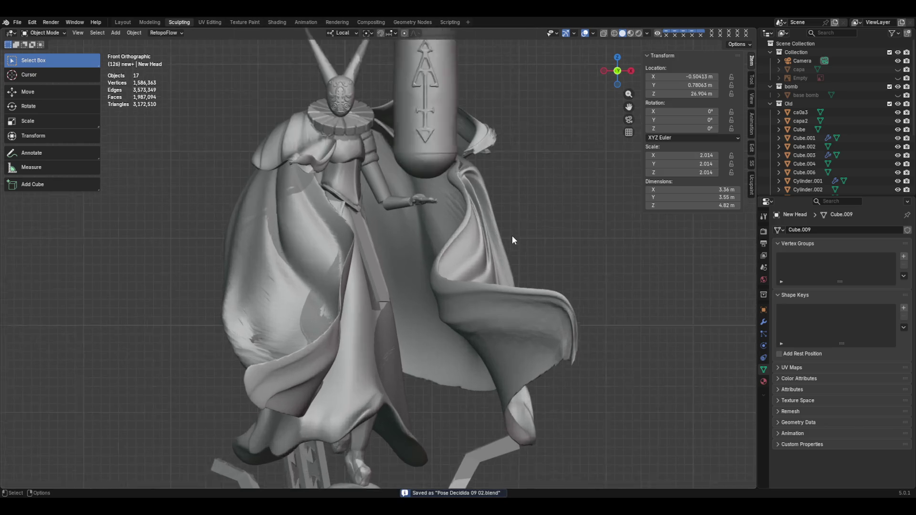
{"action": "scroll", "coordinate": [512, 236], "scroll_direction": "up", "scroll_amount": 2}
{"action": "scroll", "coordinate": [482, 249], "scroll_direction": "down", "scroll_amount": 3}
{"action": "scroll", "coordinate": [365, 197], "scroll_direction": "up", "scroll_amount": 4}
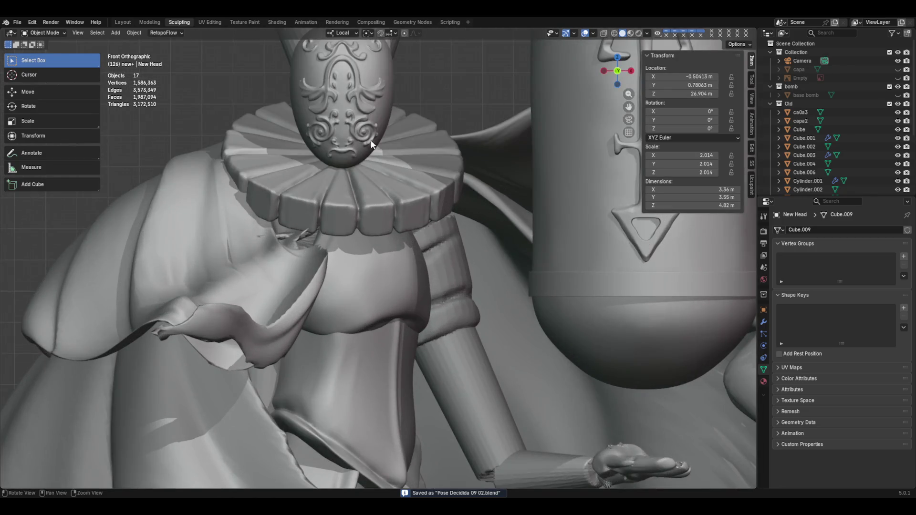
{"action": "scroll", "coordinate": [411, 290], "scroll_direction": "down", "scroll_amount": 1}
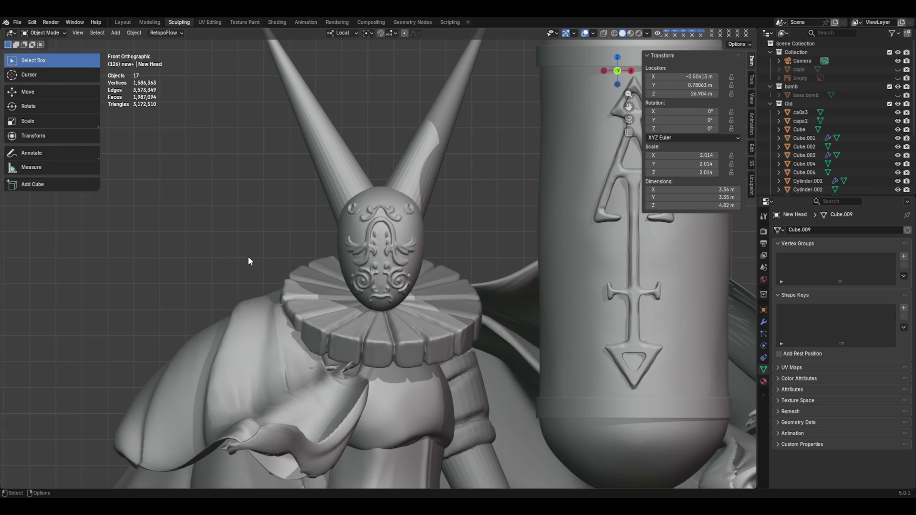
Step: View the figure through the scene camera and toggle Render Region on and off in Output settings
{"action": "key", "text": "KP_0"}
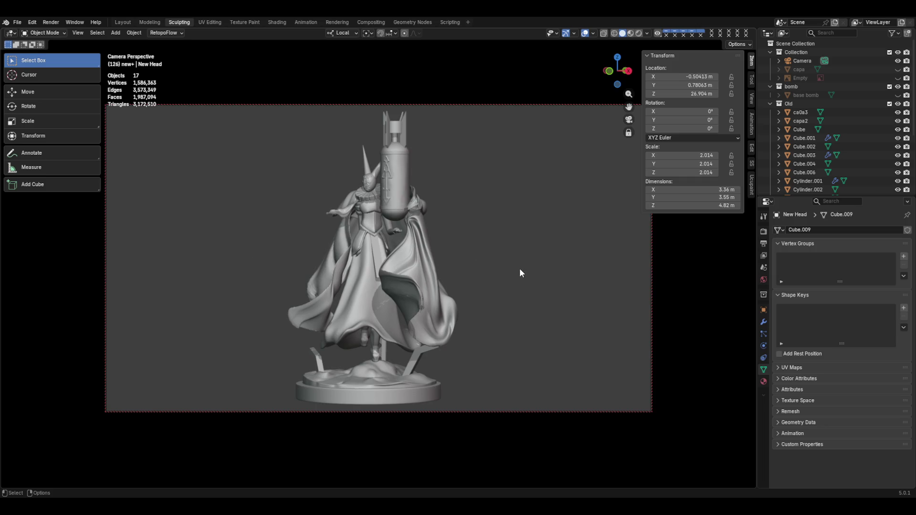
{"action": "left_click", "coordinate": [763, 231]}
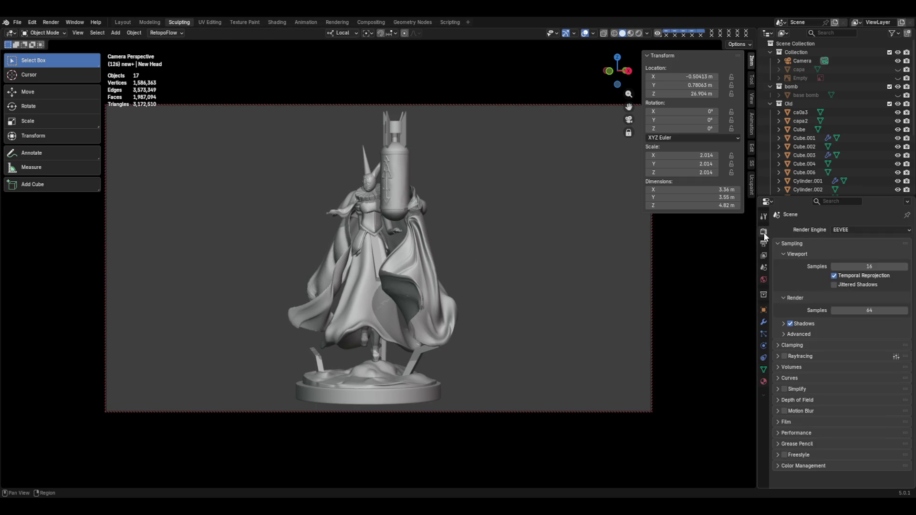
{"action": "left_click", "coordinate": [763, 244]}
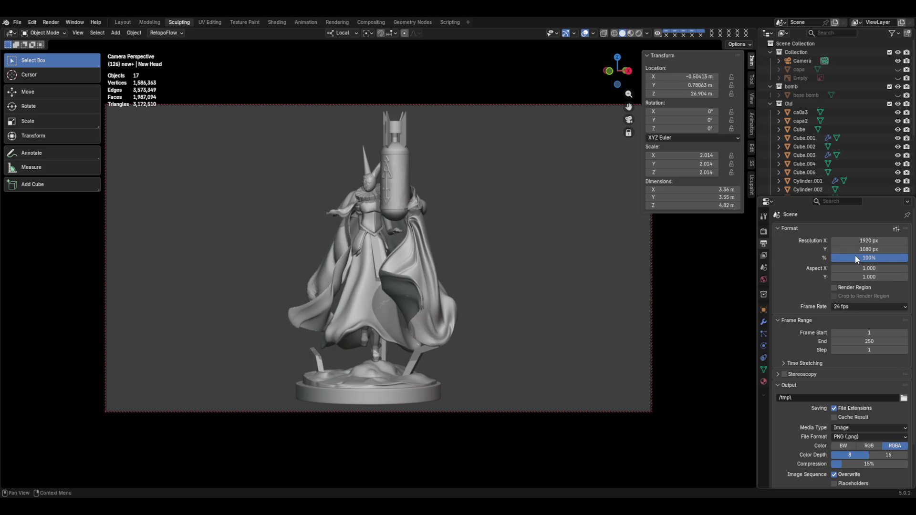
{"action": "left_click", "coordinate": [844, 289]}
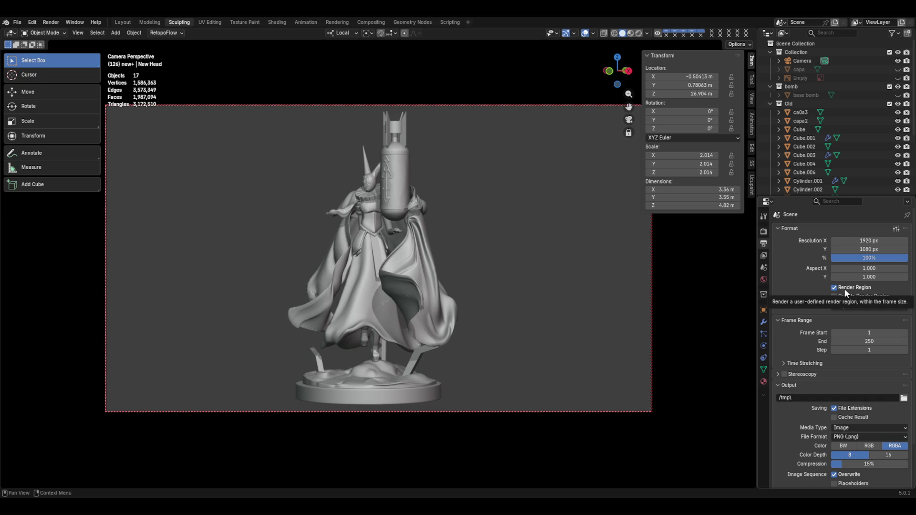
{"action": "left_click", "coordinate": [845, 290]}
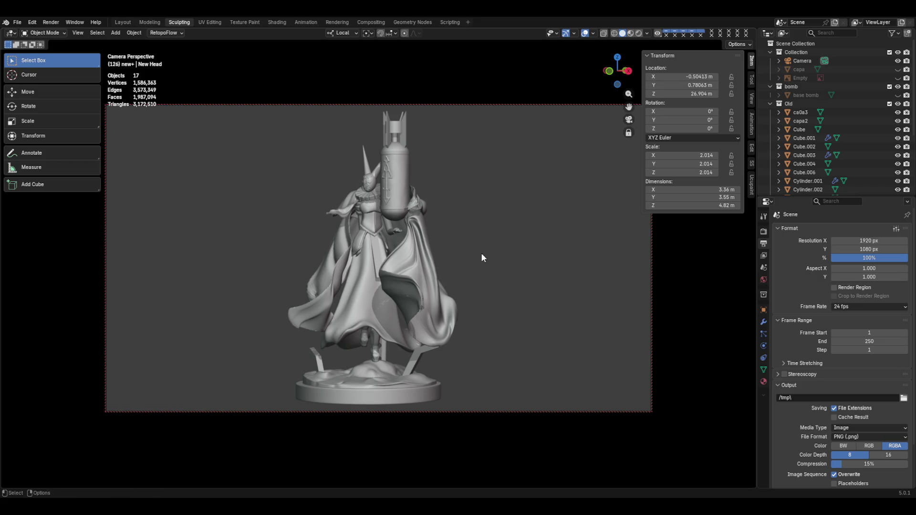
{"action": "scroll", "coordinate": [481, 253], "scroll_direction": "up", "scroll_amount": 5}
Step: Orbit out of camera view and save over Pose Decidida 09 02.blend
{"action": "mouse_move", "coordinate": [480, 253]}
{"action": "middle_mouse_down"}
{"action": "mouse_move", "coordinate": [488, 274]}
{"action": "mouse_move", "coordinate": [548, 226]}
{"action": "mouse_move", "coordinate": [531, 249]}
{"action": "mouse_move", "coordinate": [542, 214]}
{"action": "middle_mouse_up"}
{"action": "key", "text": "ctrl+s"}
{"action": "scroll", "coordinate": [548, 227], "scroll_direction": "down", "scroll_amount": 3}
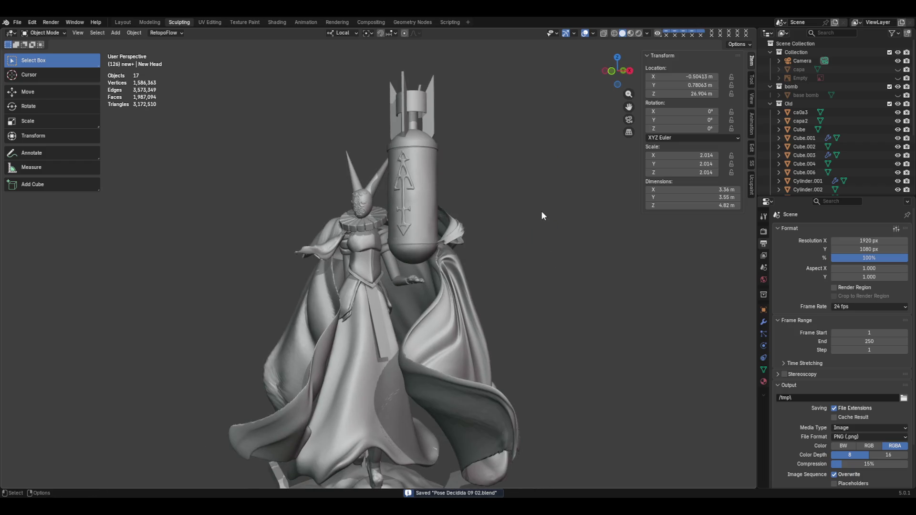